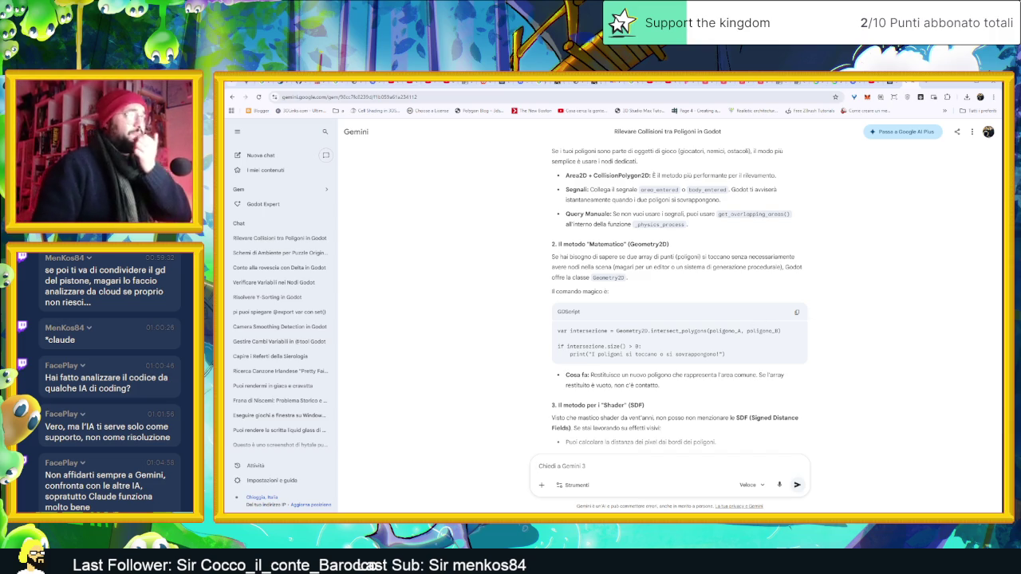
Read through the rest of Gemini's polygon collision answer, then open a new Google tab
scroll(706, 331, down, 1)
scroll(706, 330, down, 5)
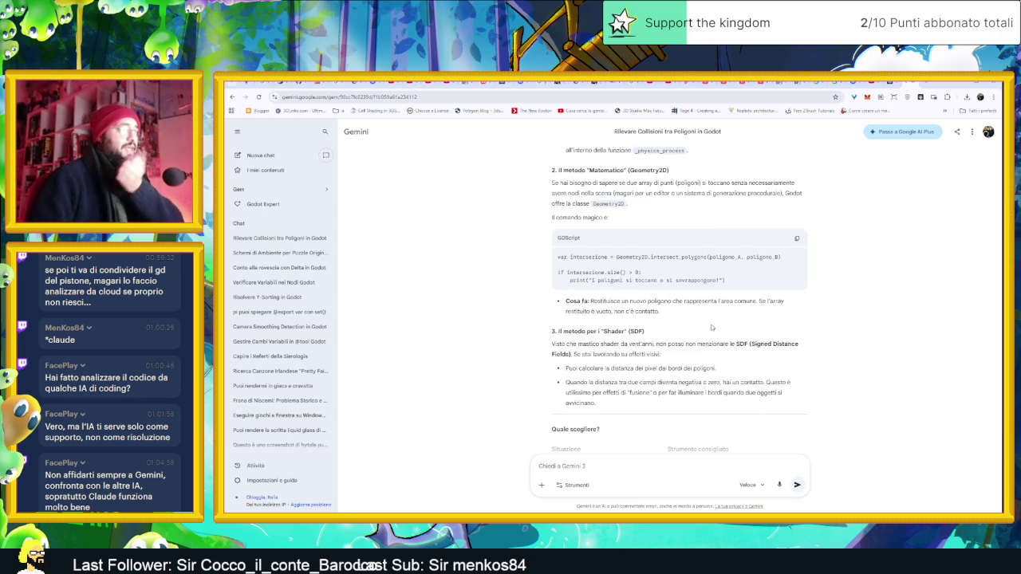
scroll(796, 337, up, 1)
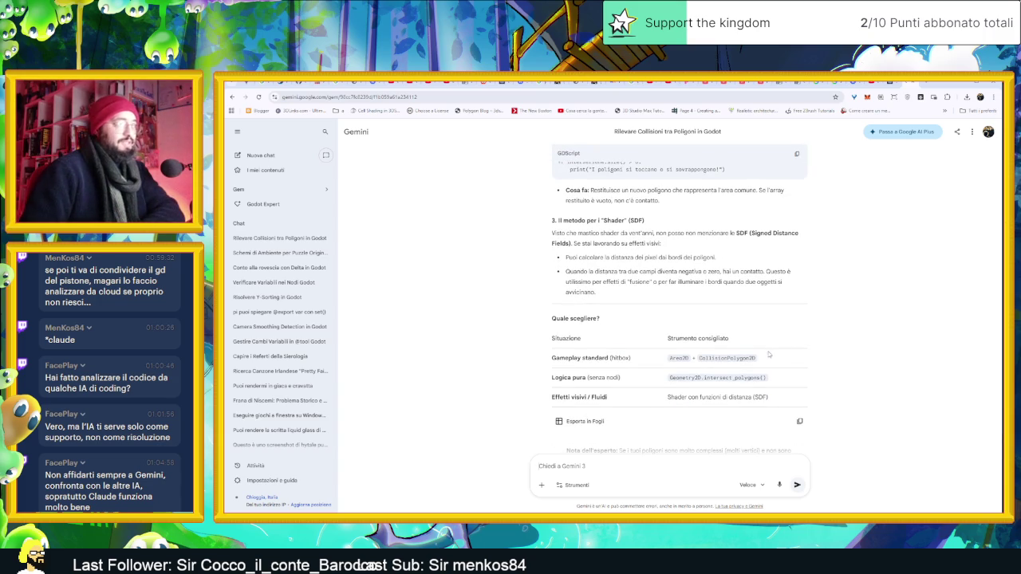
scroll(771, 351, down, 1)
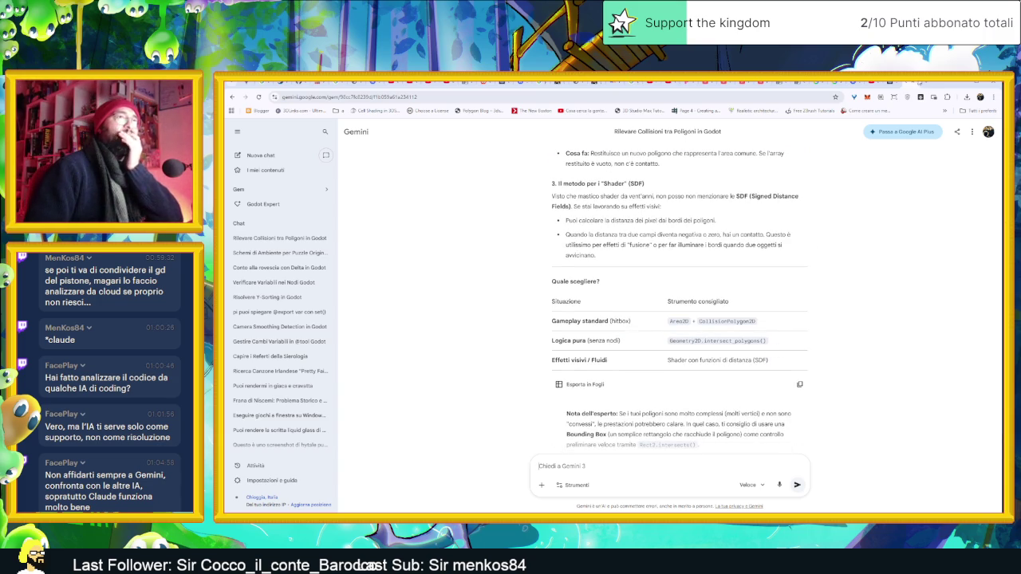
key(ctrl+t)
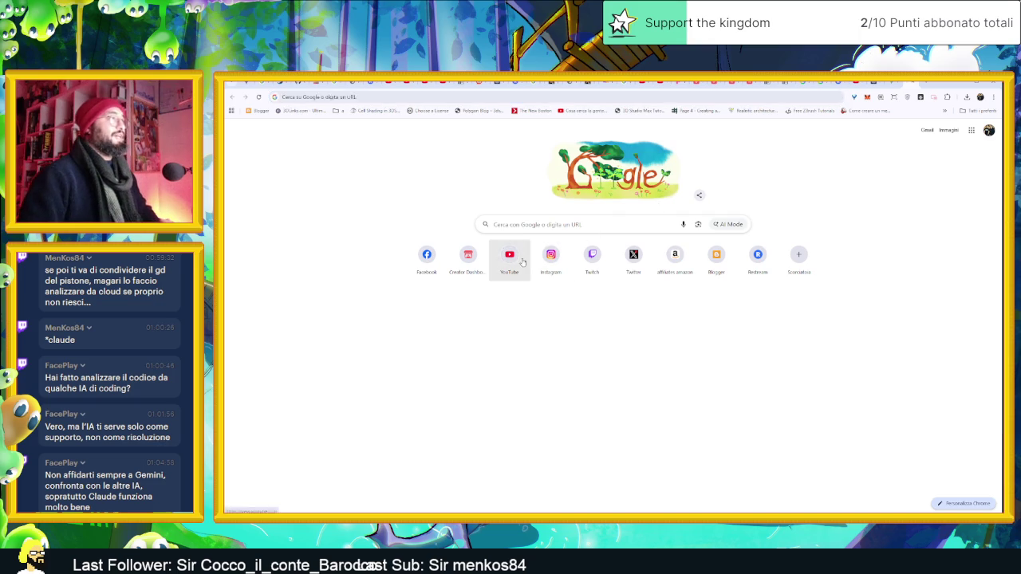
Load YouTube's home page, glance at recent searches, then return to the Gemini chat
click(522, 262)
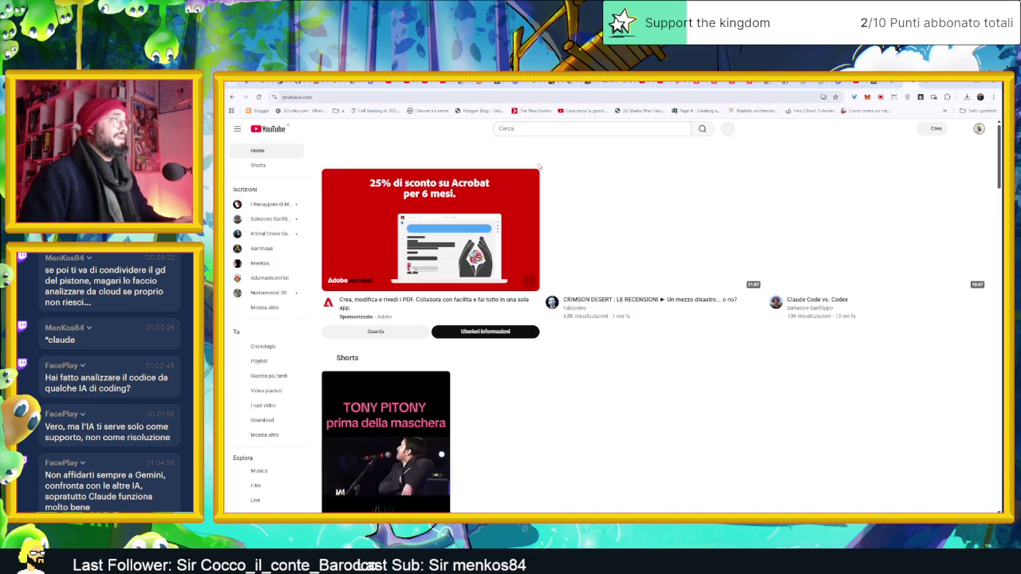
click(550, 128)
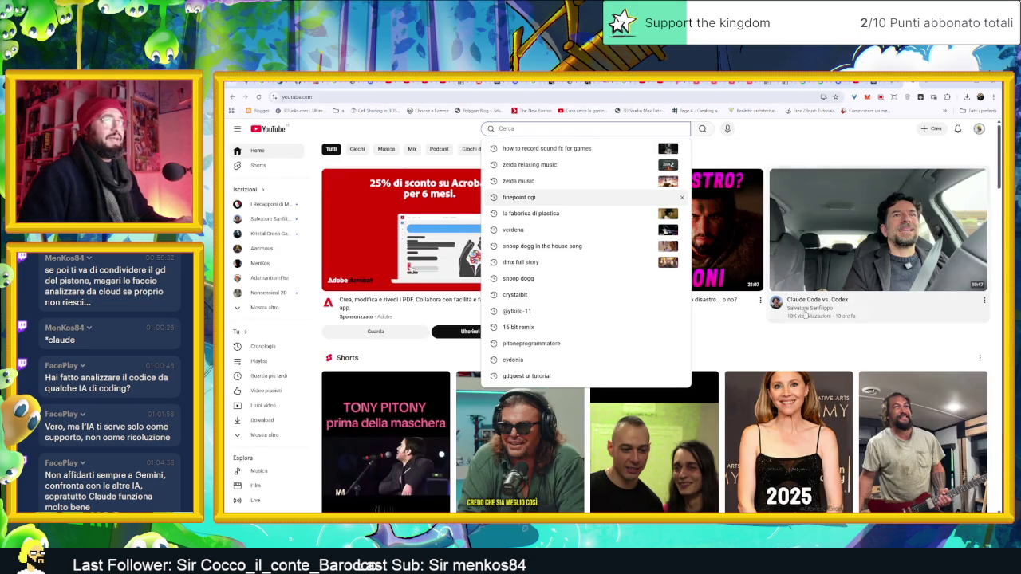
key(Escape)
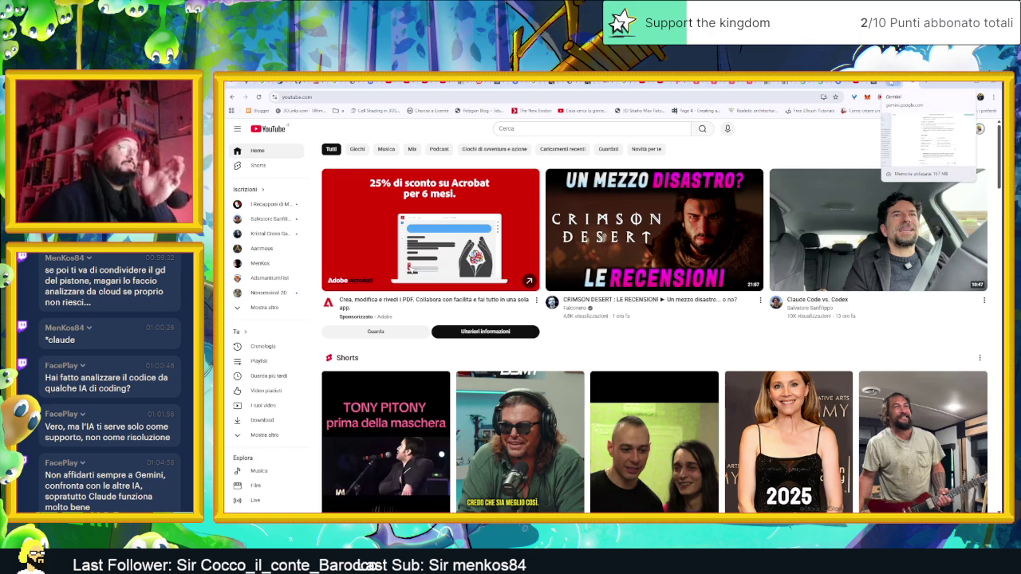
click(891, 83)
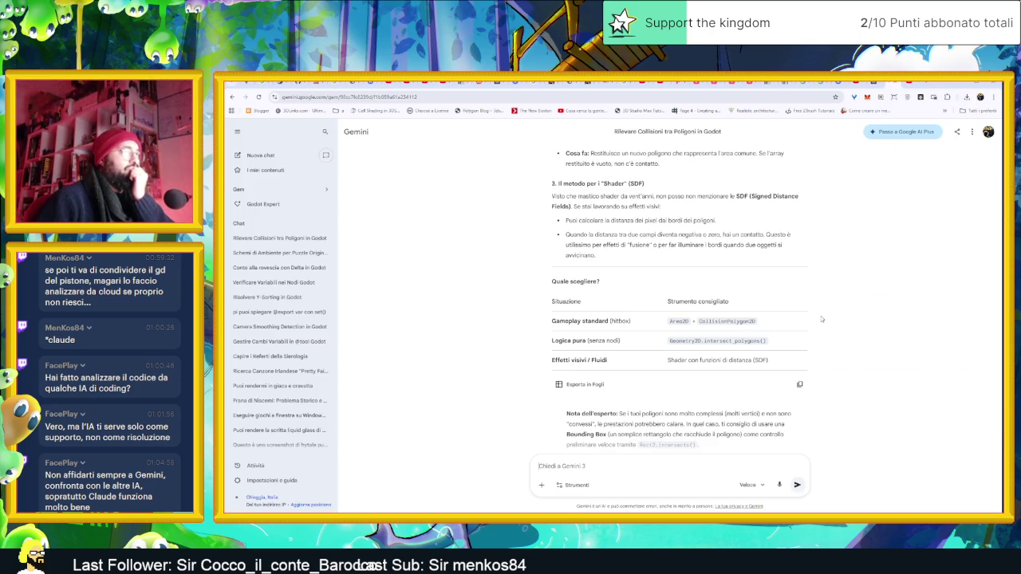
scroll(821, 319, up, 1)
scroll(821, 319, up, 1)
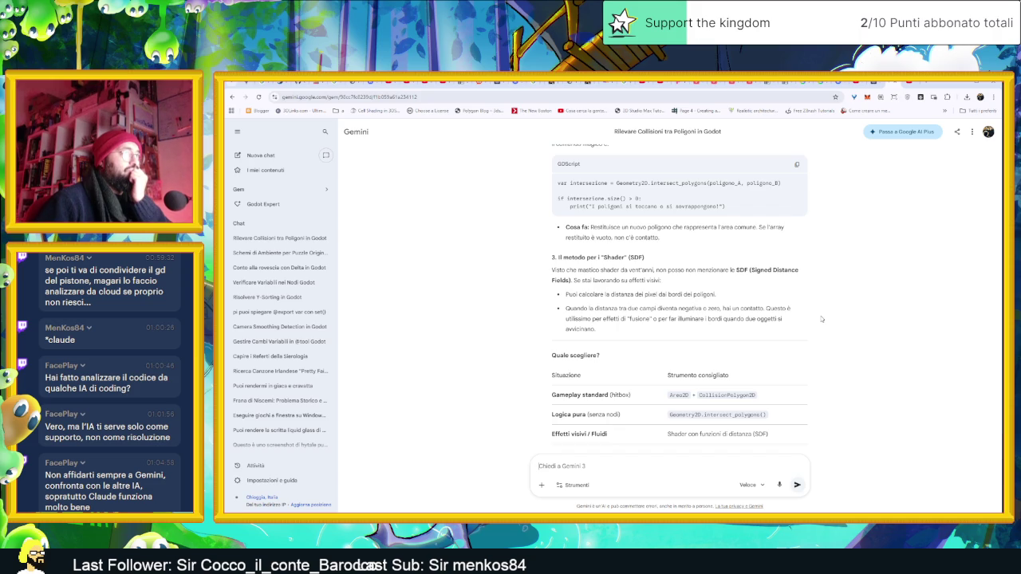
scroll(822, 319, down, 2)
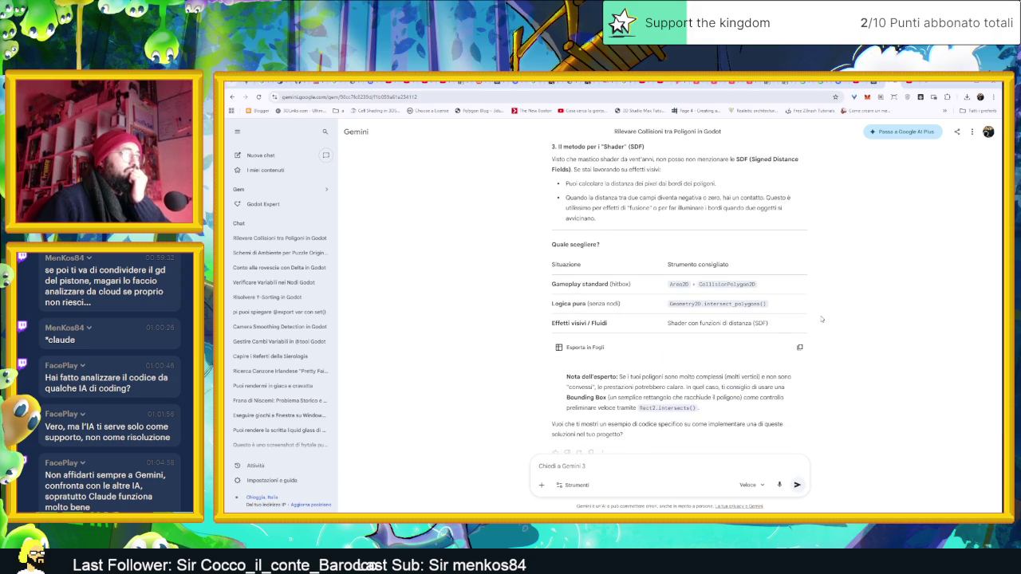
scroll(821, 319, down, 1)
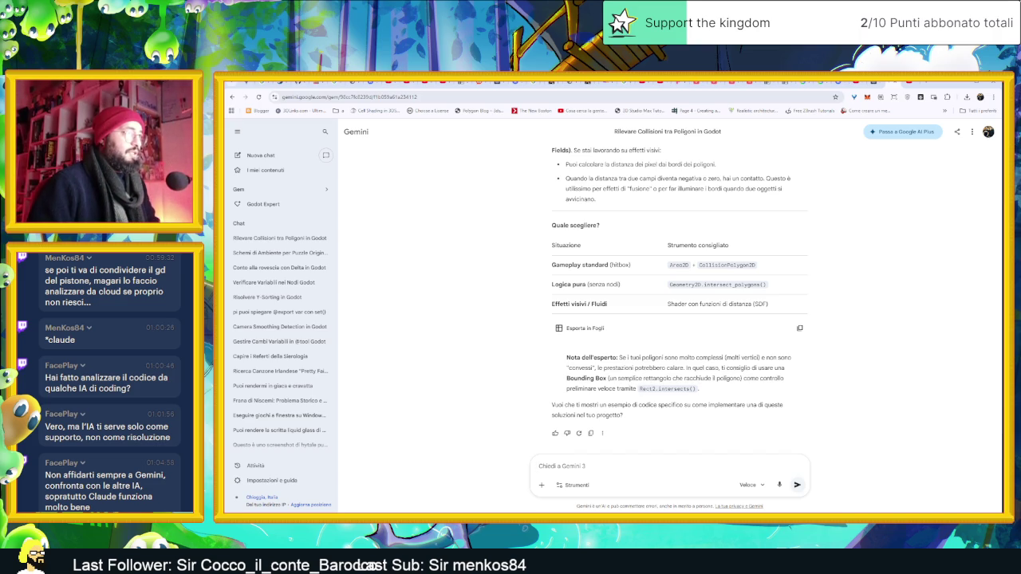
double_click(650, 388)
click(650, 389)
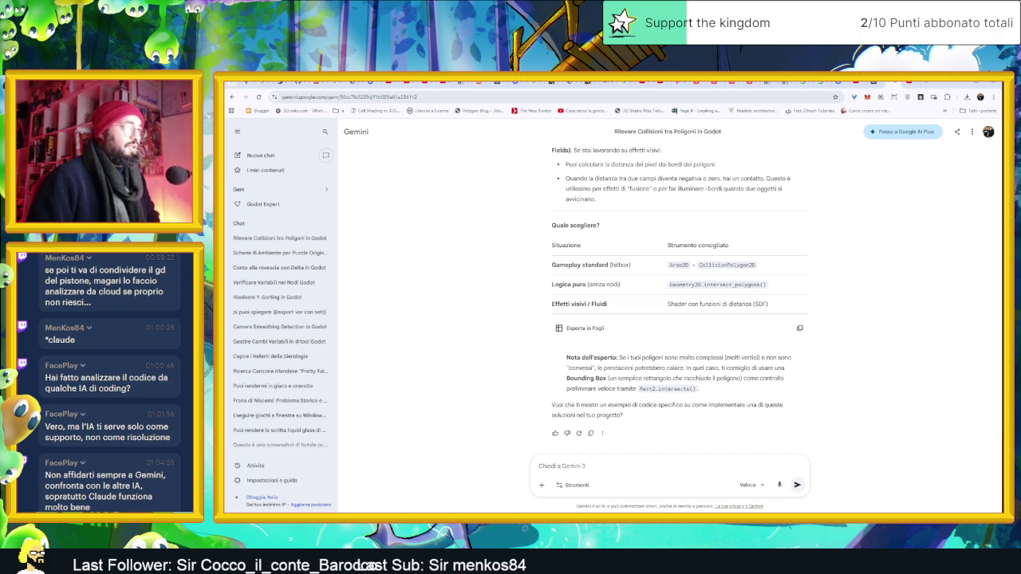
double_click(674, 389)
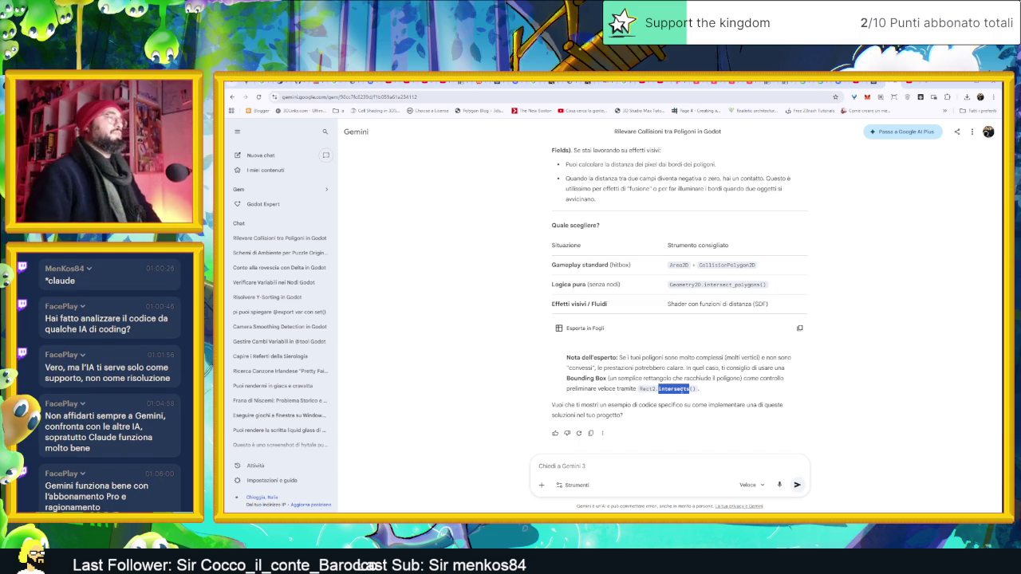
click(653, 398)
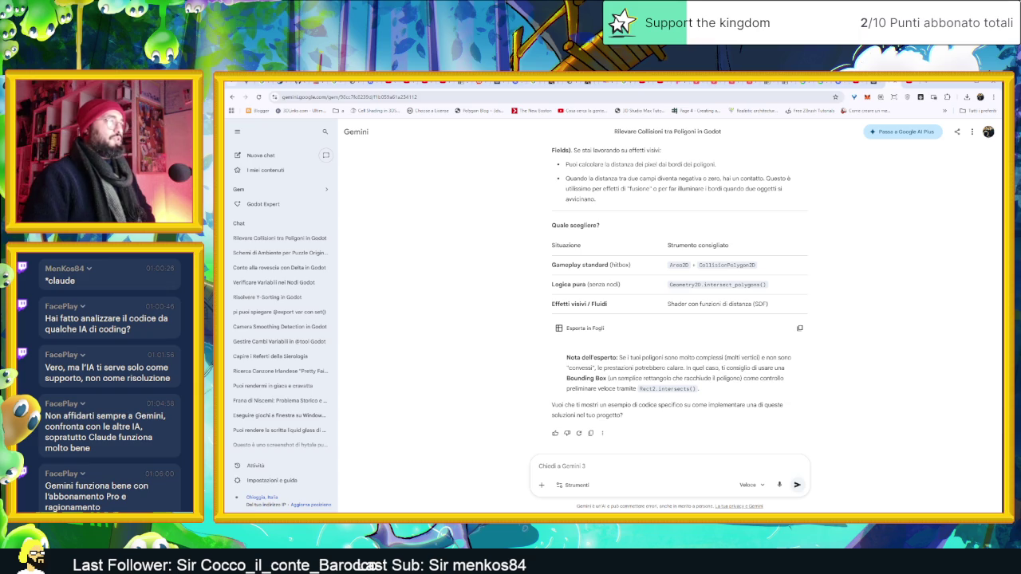
Ask Gemini 'Si ho due rect2' to get a Rect2.intersects() overlap example
text(S)
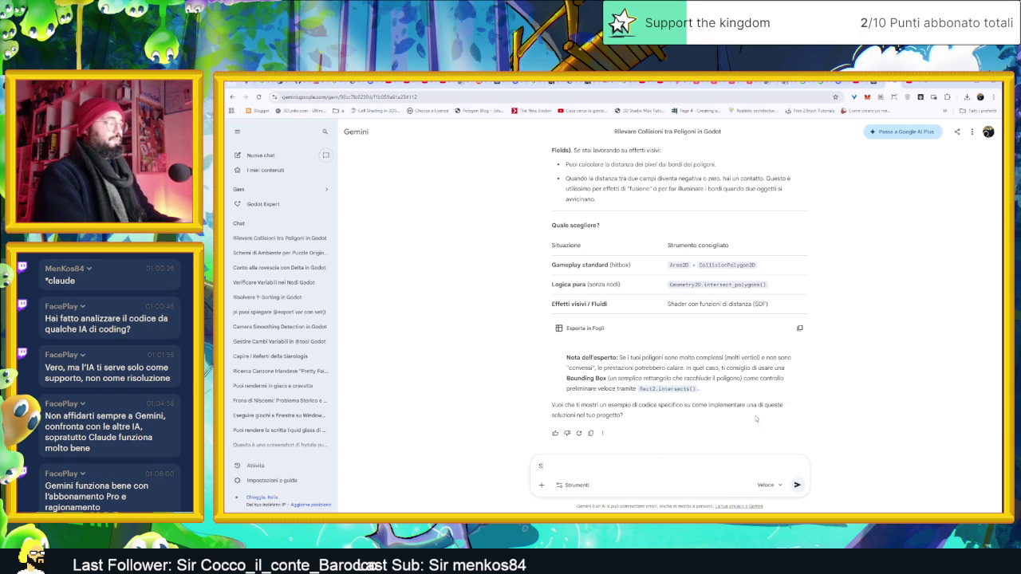
text(i ho)
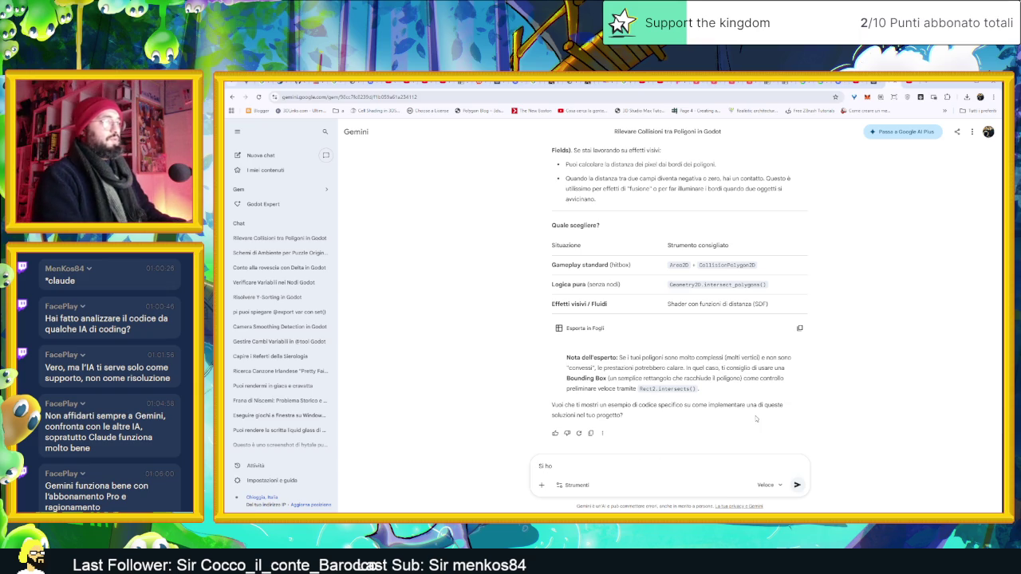
text( due re)
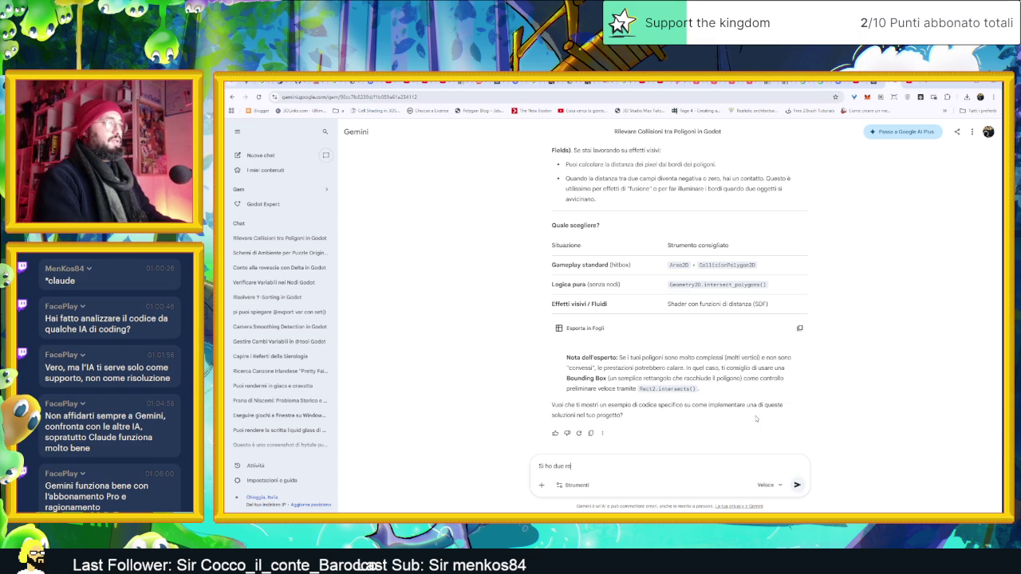
text(ct2)
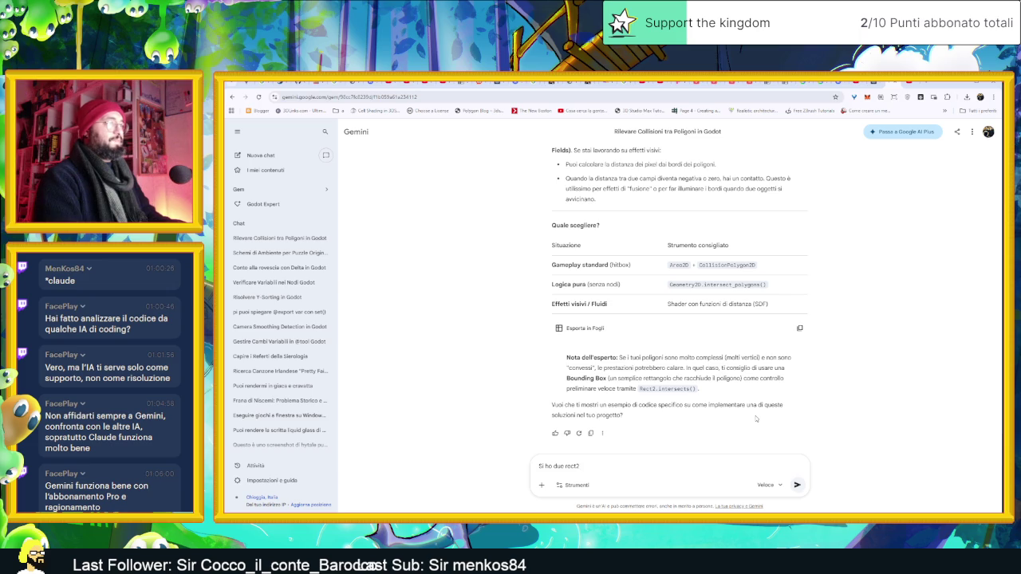
key(Return)
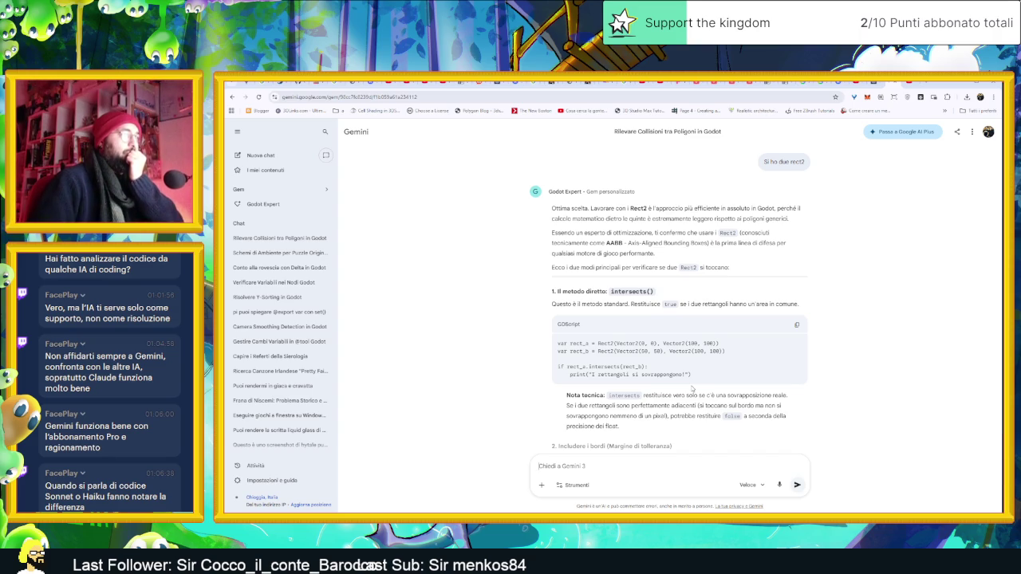
scroll(692, 389, down, 1)
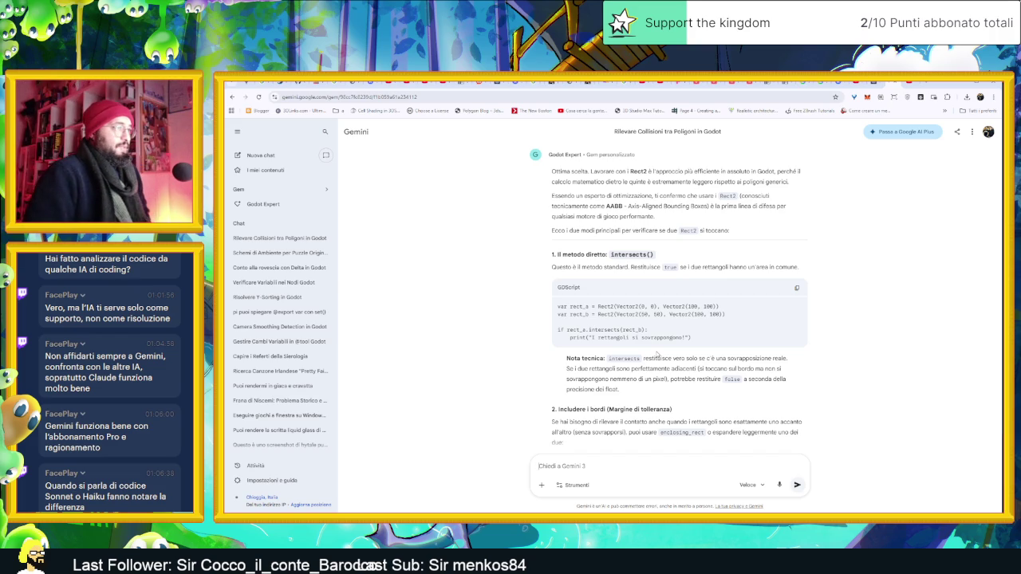
scroll(657, 356, down, 3)
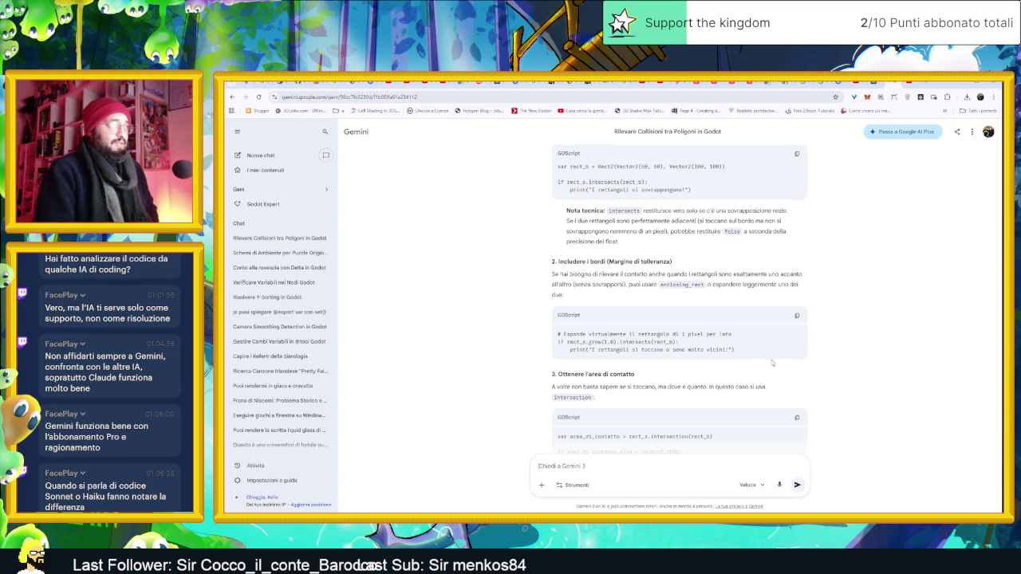
scroll(765, 363, down, 3)
scroll(764, 362, down, 4)
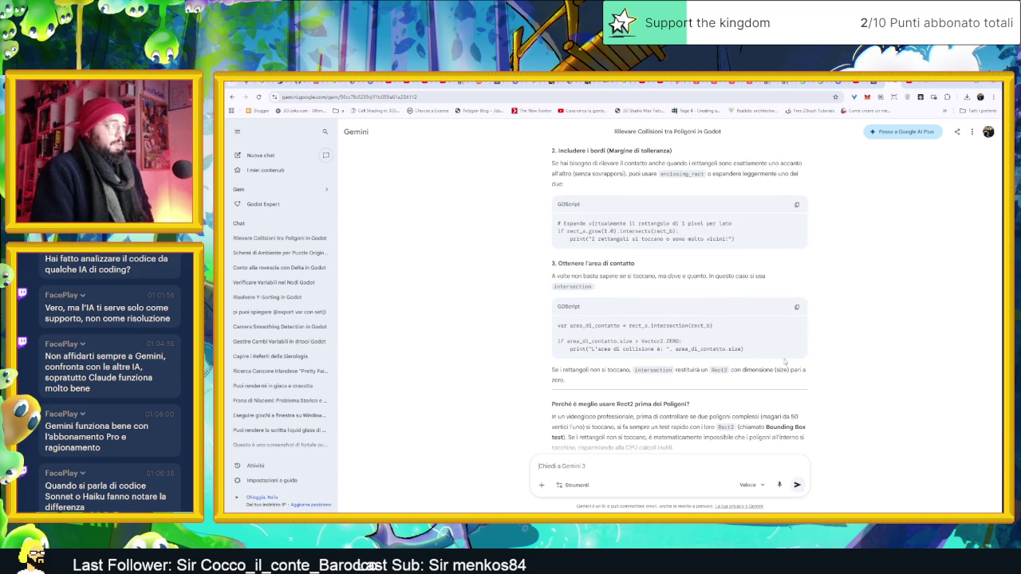
scroll(846, 362, down, 1)
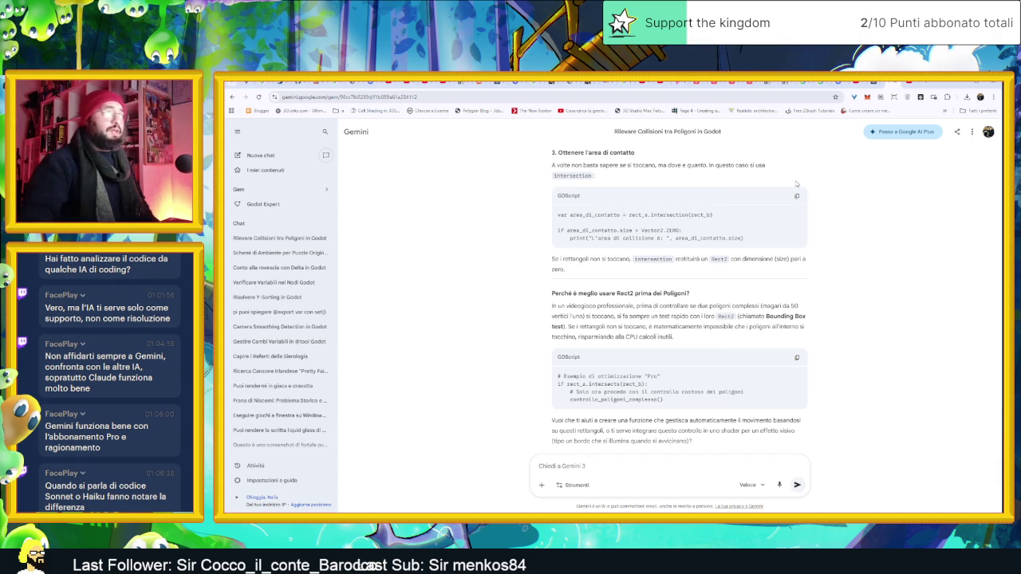
Select 'Rect2' in Gemini's GDScript example and drag it to the tab bar to search it
scroll(846, 289, down, 1)
scroll(845, 291, up, 5)
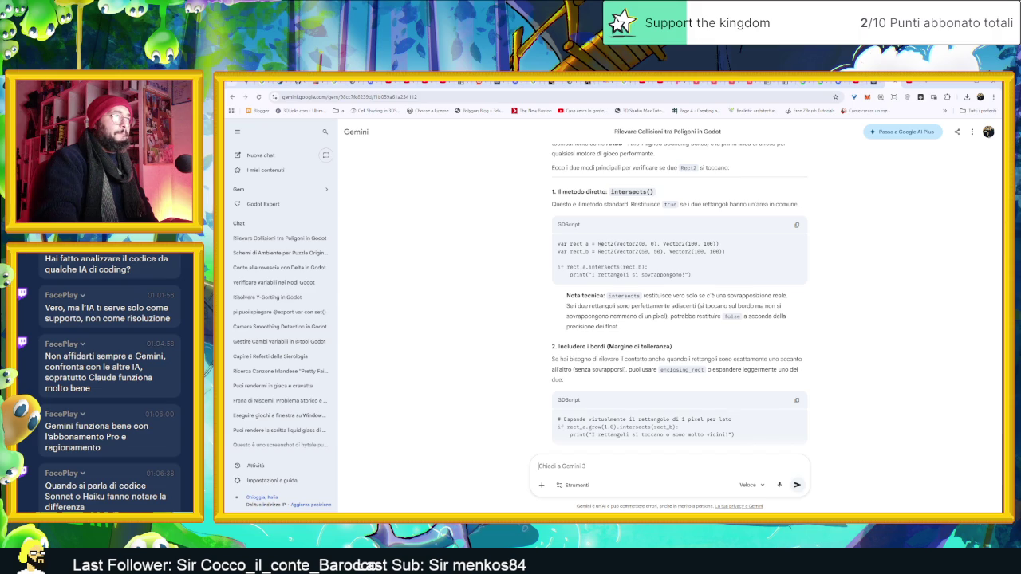
drag(595, 243, 613, 243)
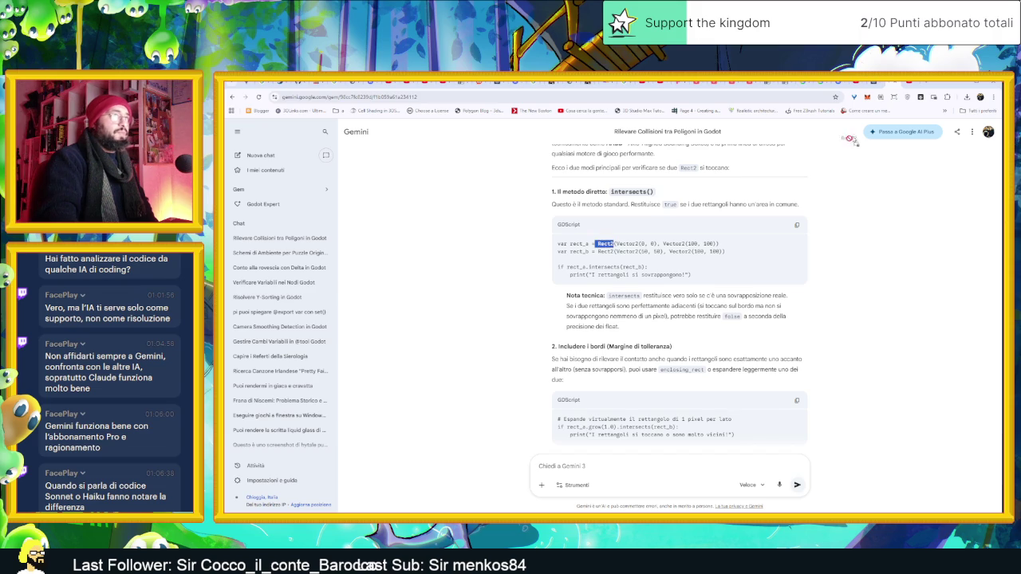
drag(937, 85, 936, 86)
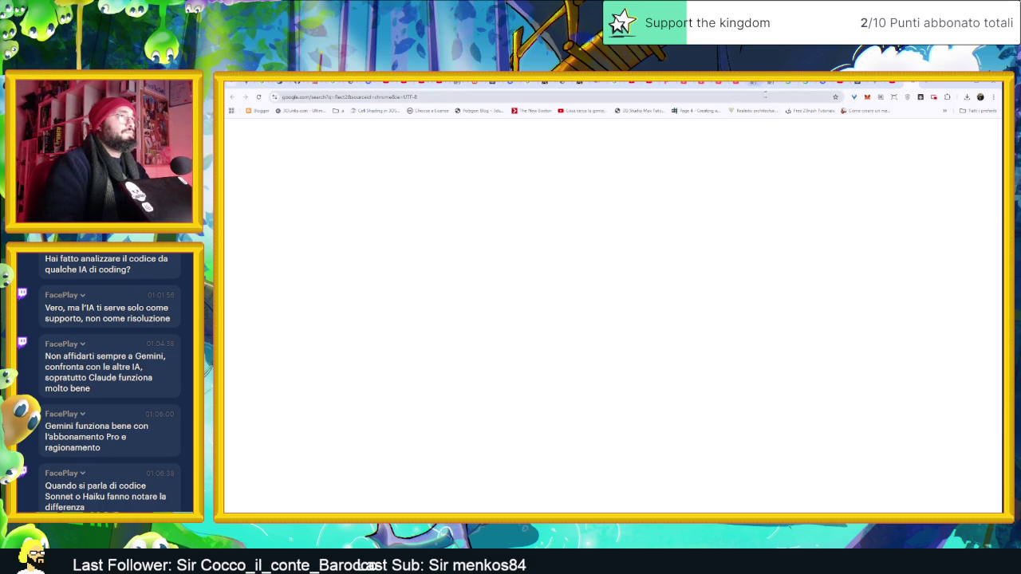
Search Google for 'rect2 godot' to list the Godot Docs Rect2 pages
click(732, 98)
text(rc)
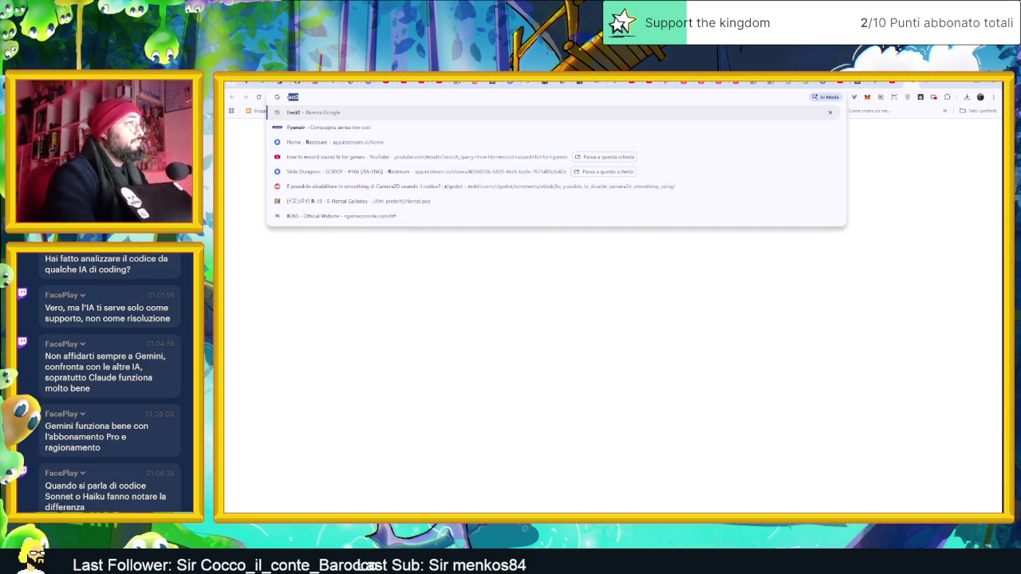
key(BackSpace)
text(ect2)
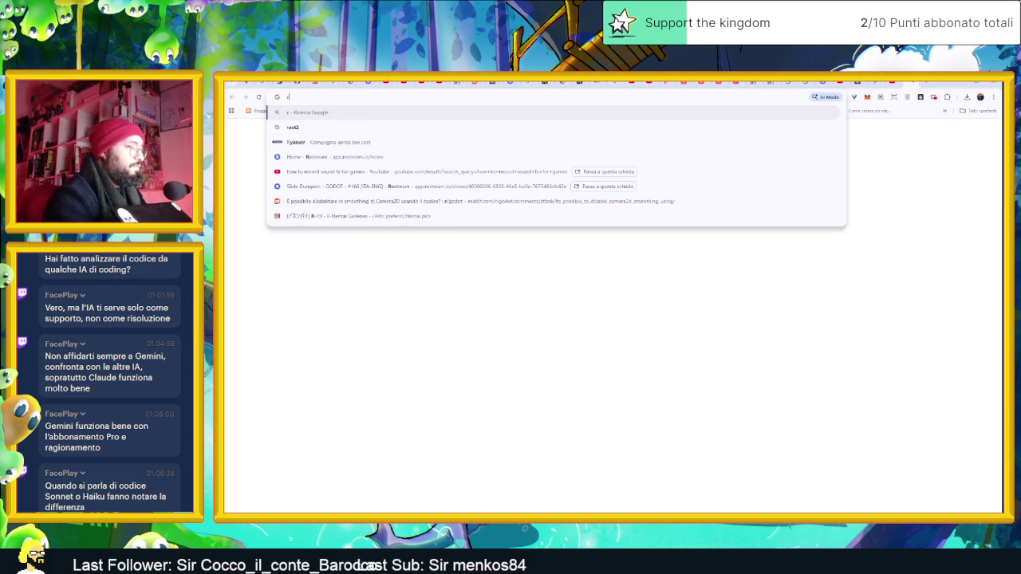
text( go)
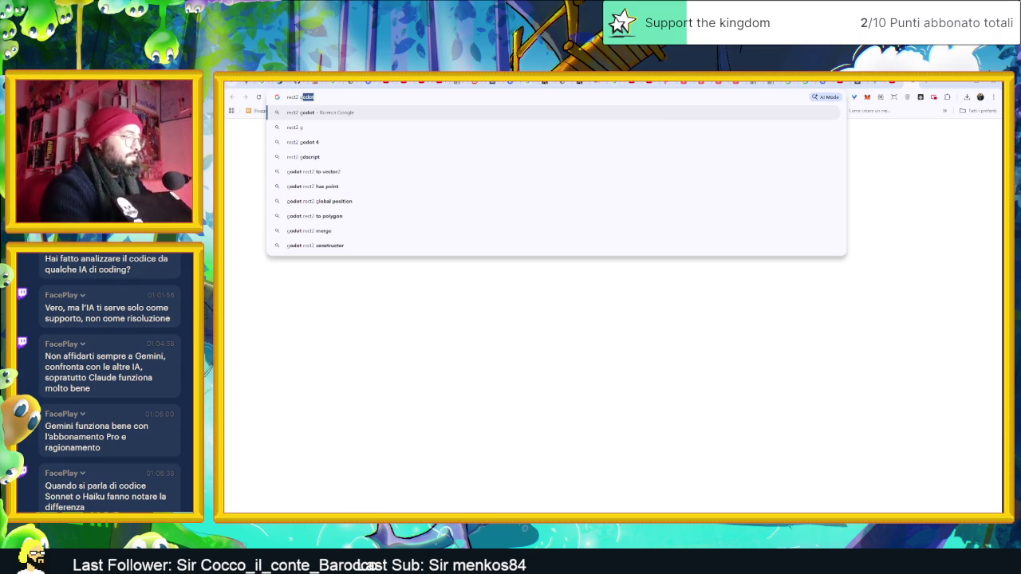
key(Return)
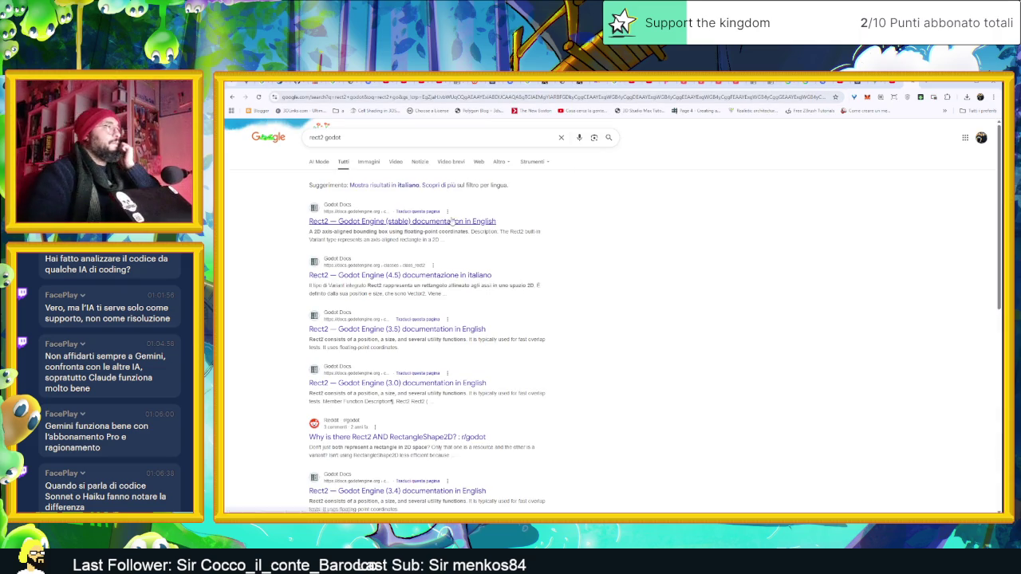
Read the Godot Engine Rect2 class reference down through its methods, then show the desktop
click(453, 220)
scroll(917, 371, down, 3)
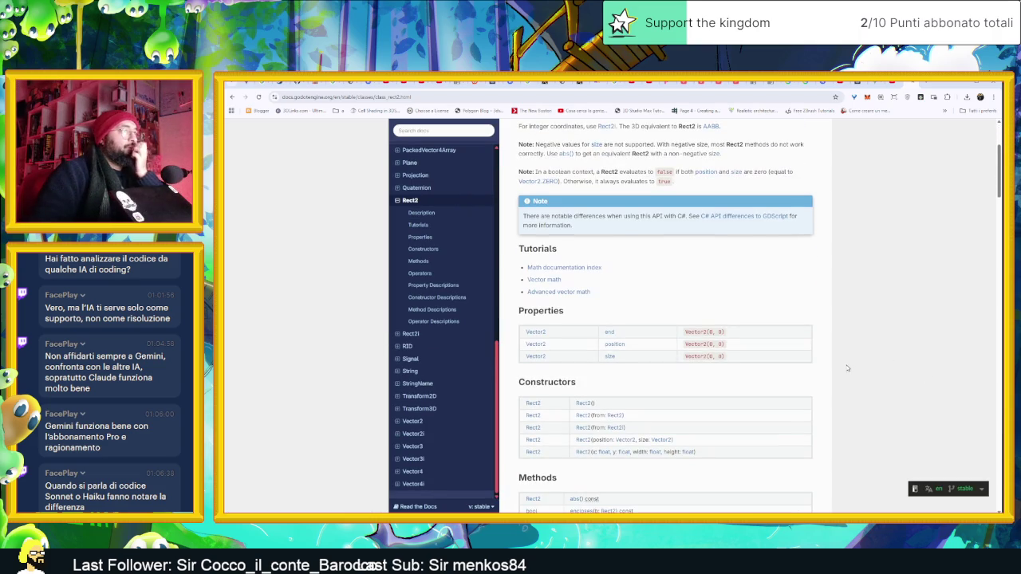
scroll(852, 343, down, 3)
scroll(746, 379, down, 3)
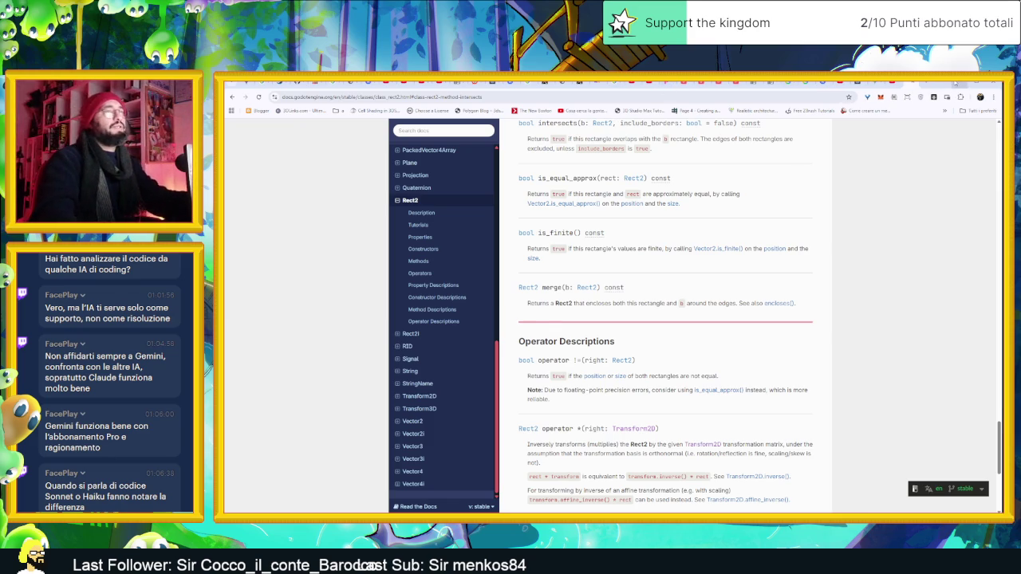
key(super+d)
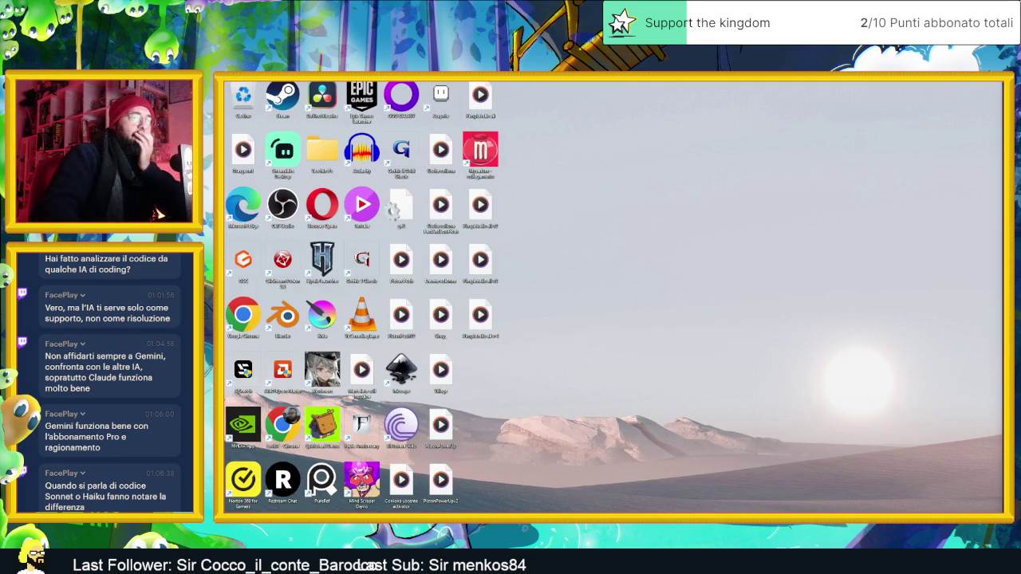
In Godot, switch to the piston scene and open the Piston node's piston.gd script
key(alt+Tab)
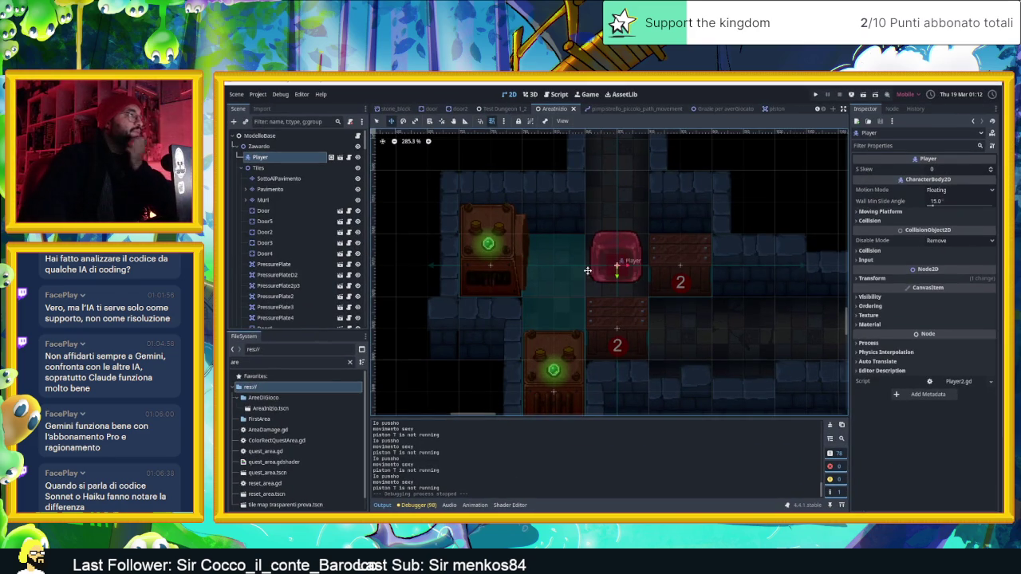
click(767, 108)
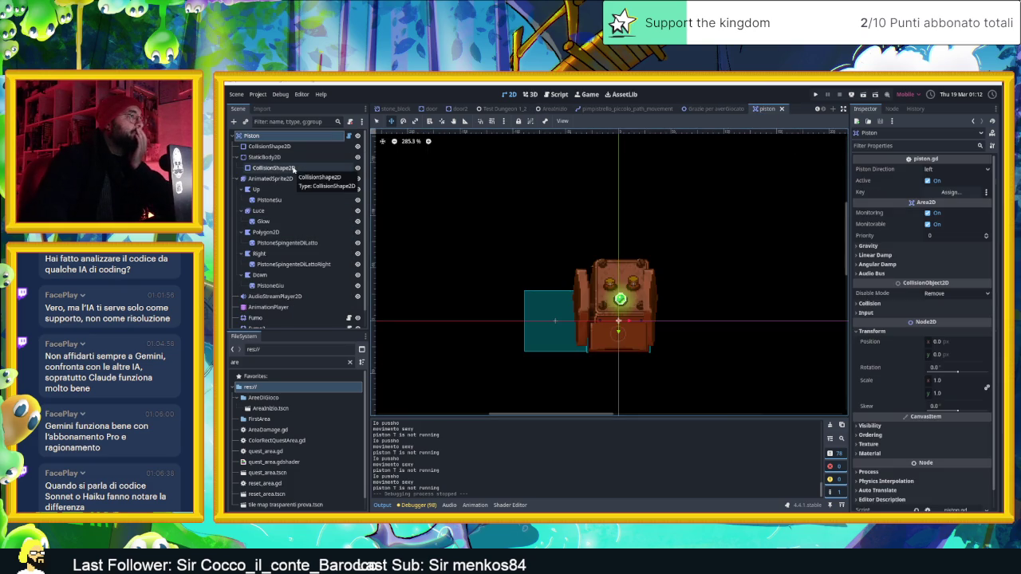
click(239, 157)
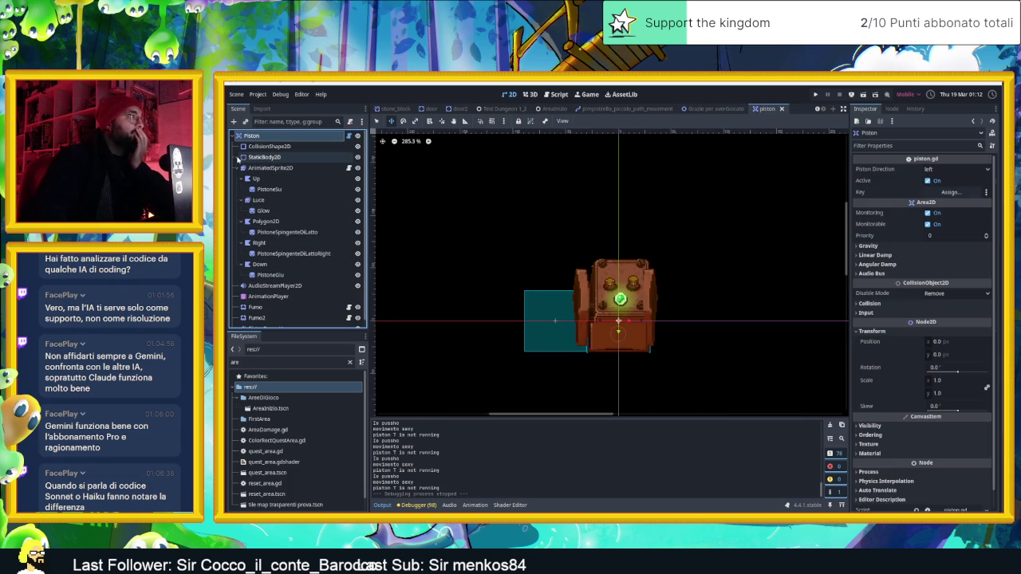
click(269, 147)
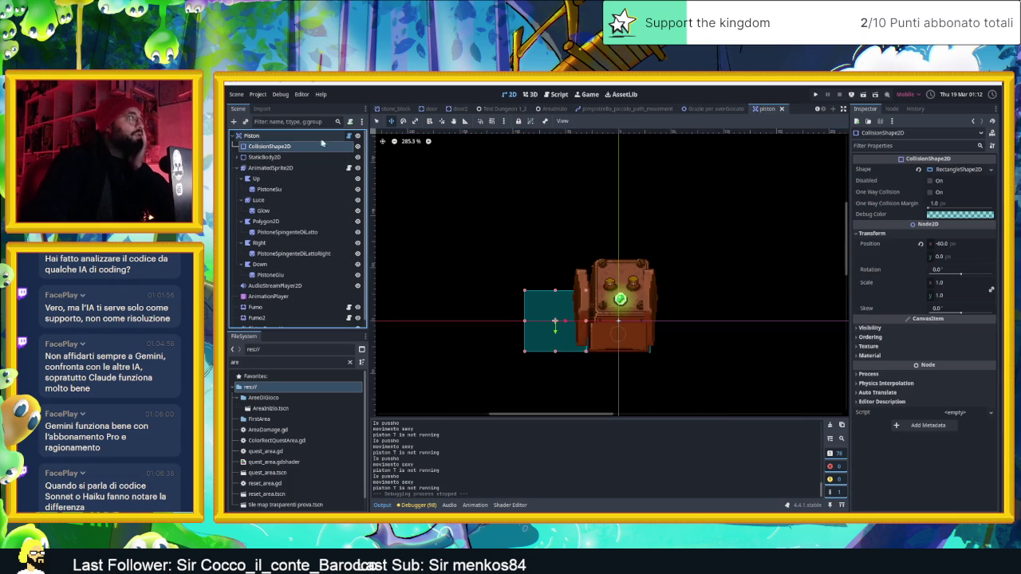
click(348, 136)
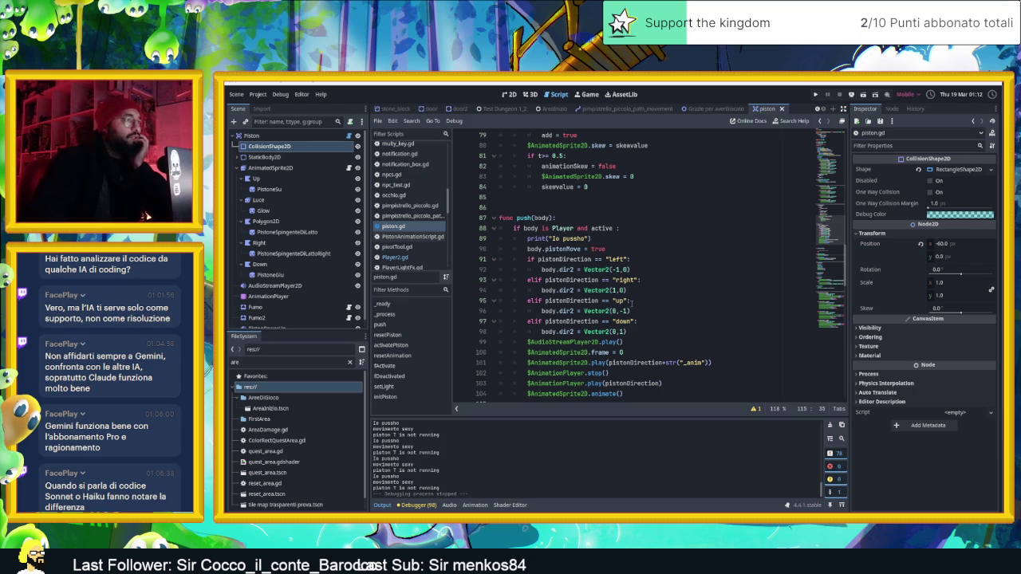
scroll(683, 315, down, 1)
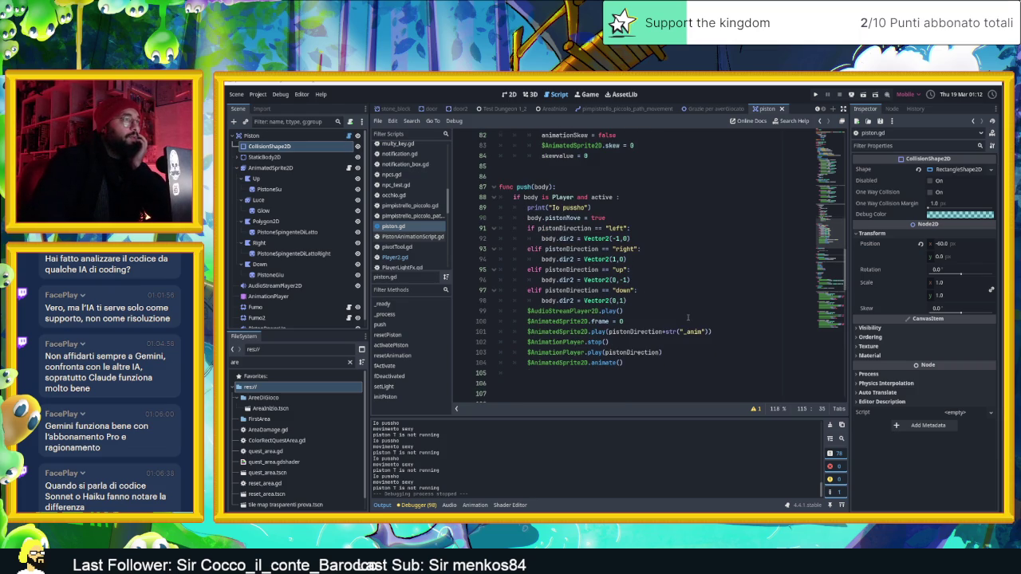
scroll(686, 316, up, 1)
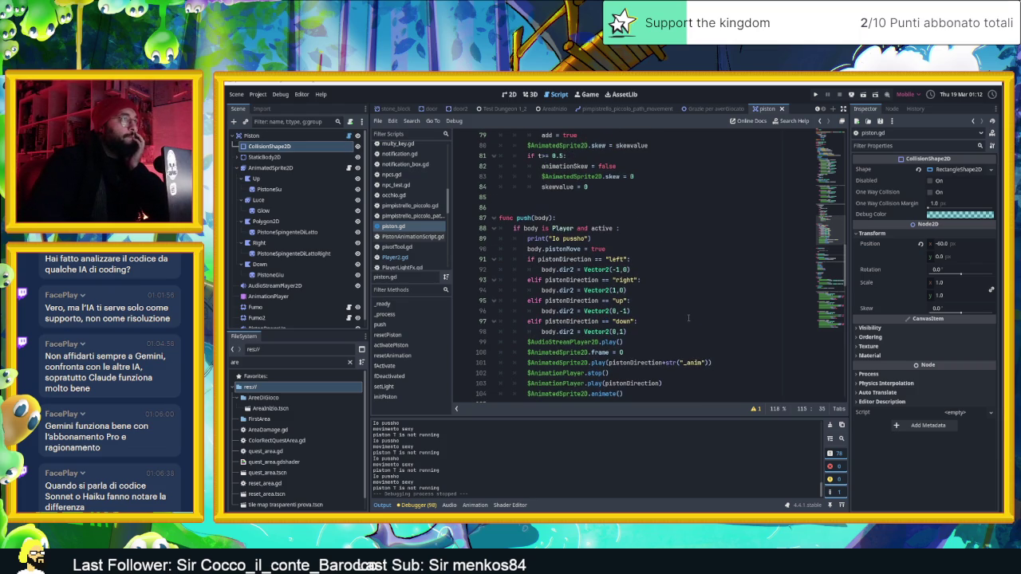
scroll(689, 319, up, 4)
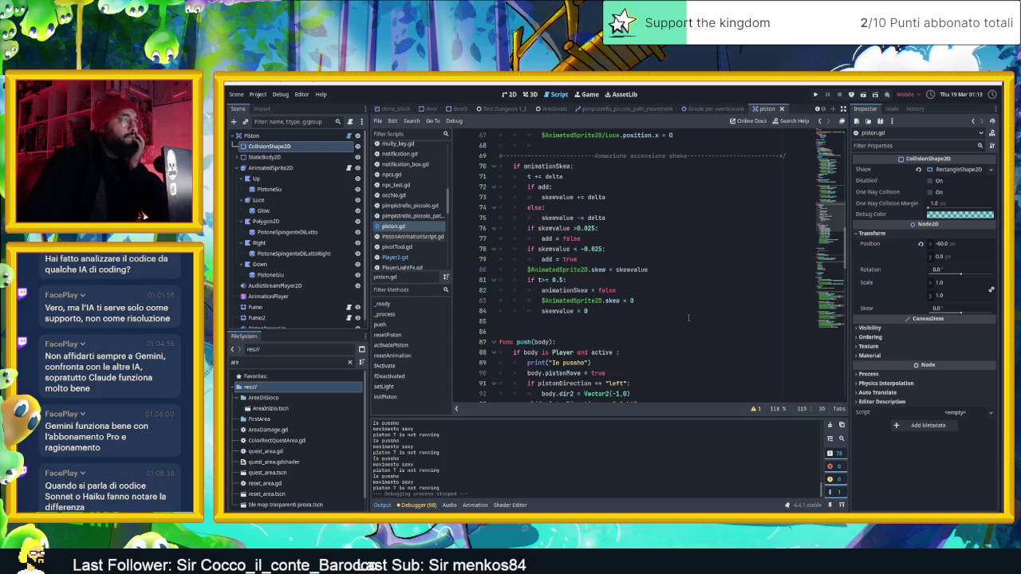
scroll(688, 318, up, 3)
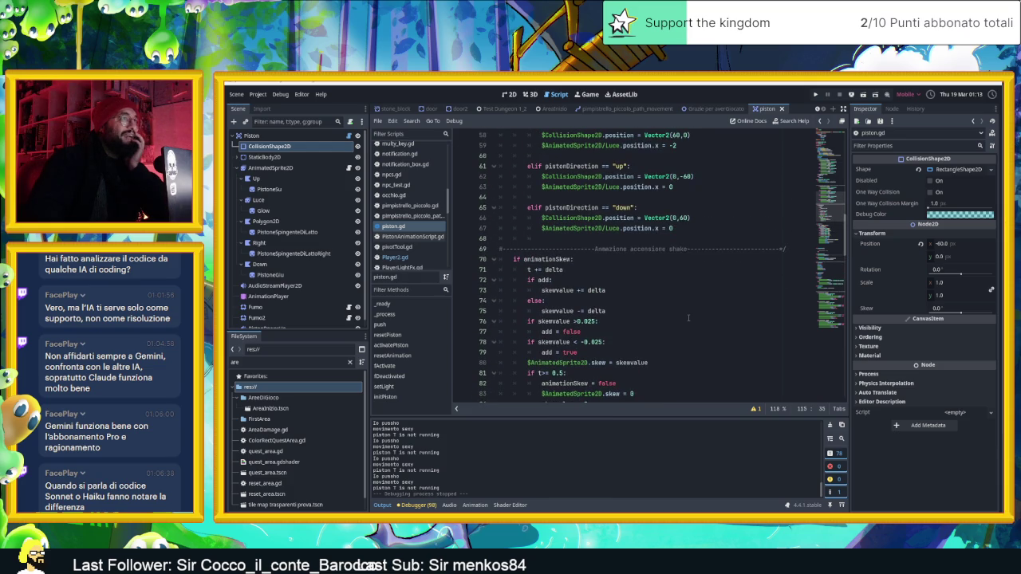
scroll(688, 319, up, 1)
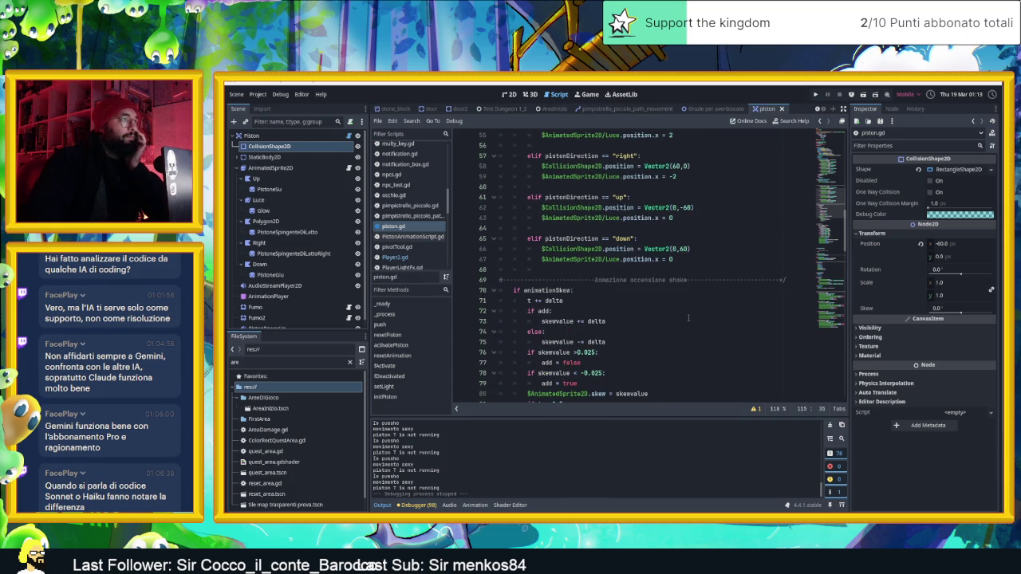
scroll(689, 318, down, 10)
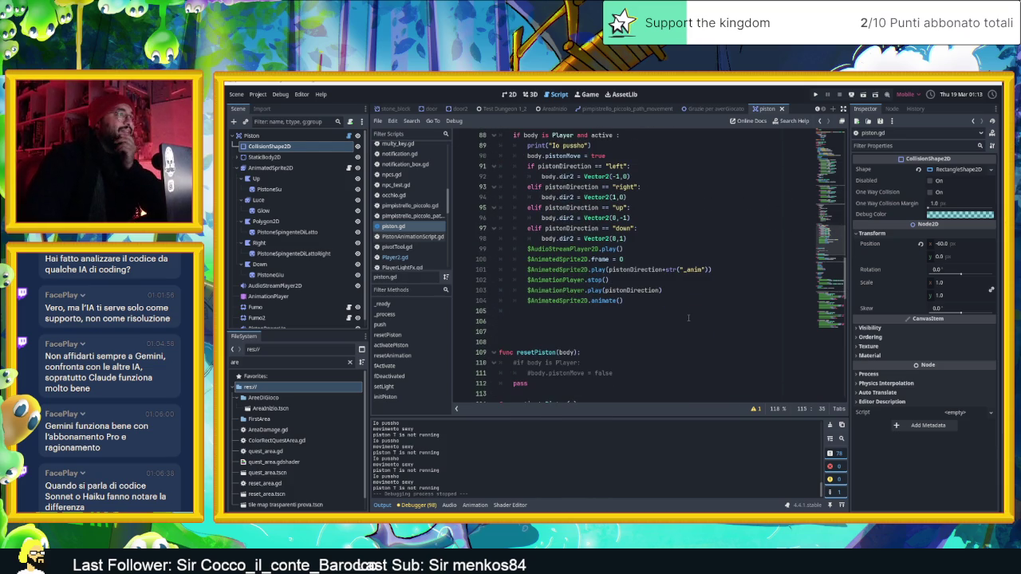
scroll(688, 318, down, 4)
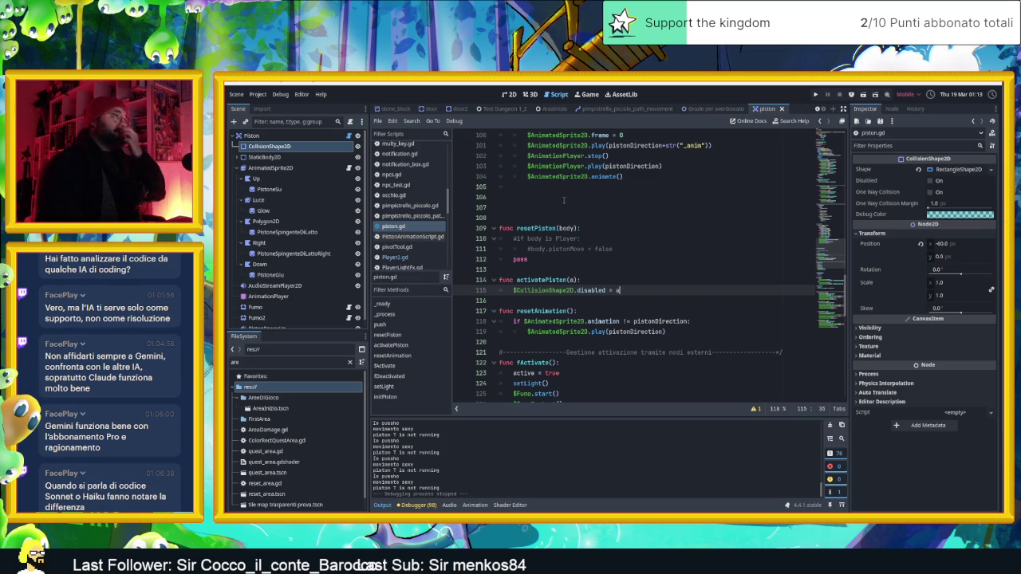
scroll(568, 207, up, 3)
scroll(599, 307, down, 2)
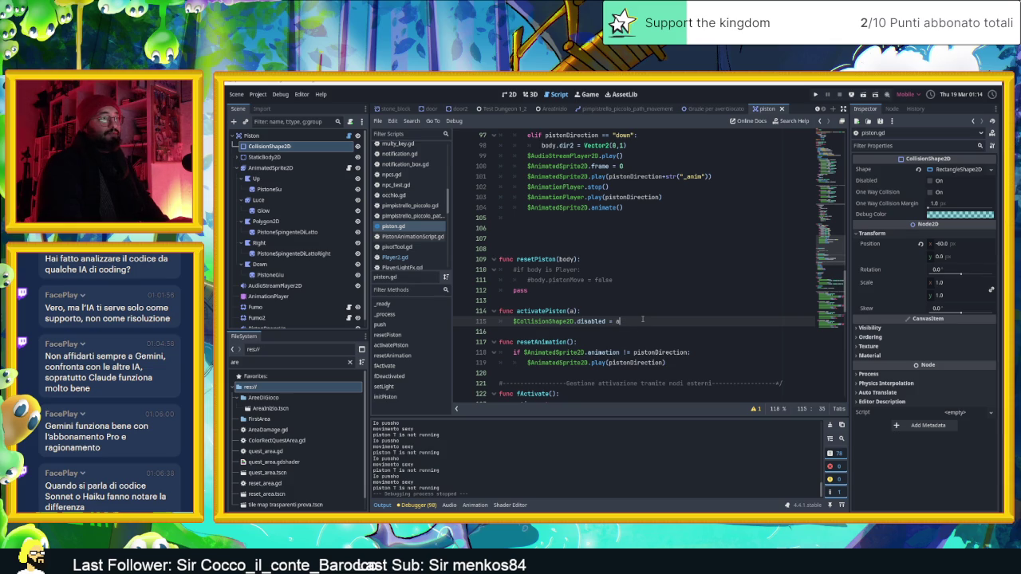
scroll(642, 319, up, 2)
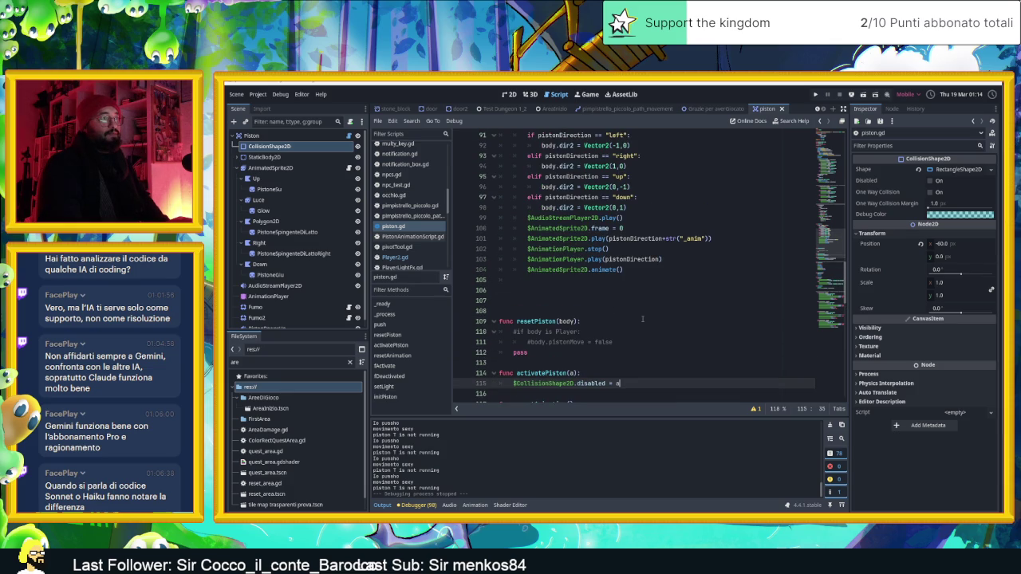
scroll(642, 319, up, 1)
scroll(642, 319, up, 1)
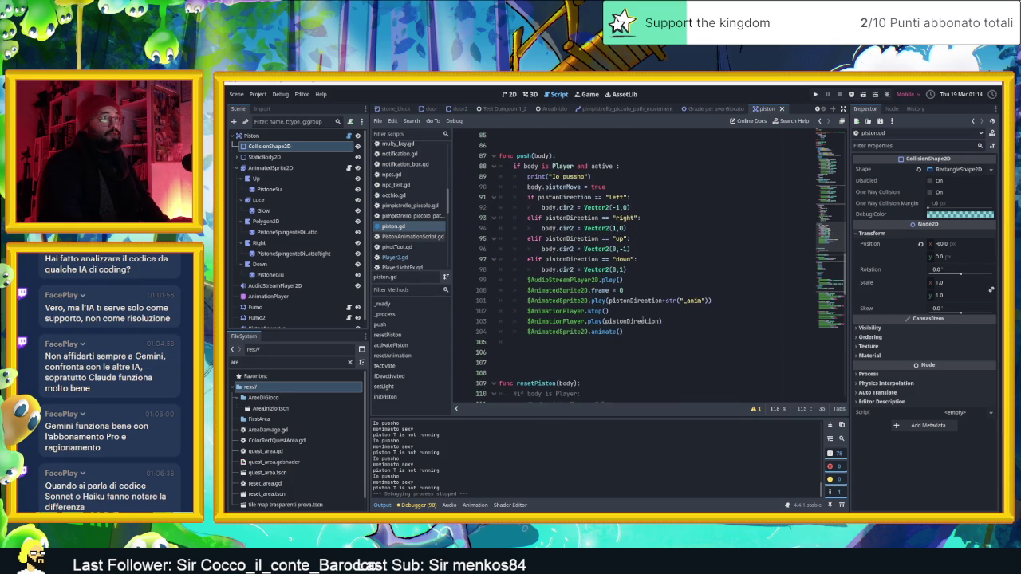